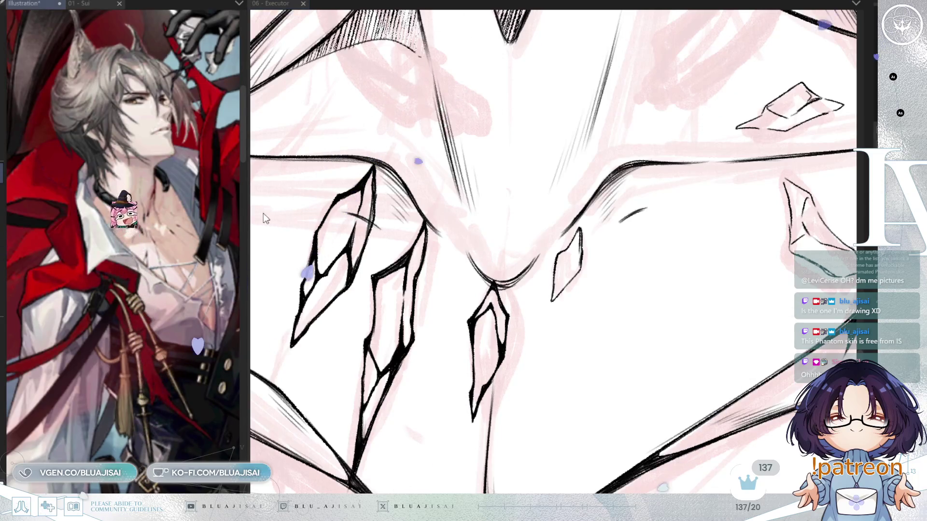
# Reveal more of the reference, then ink a bolder line inside the small diamond shard by the sternum dip.
pyautogui.moveTo(248, 214); pyautogui.dragTo(316, 218)
pyautogui.moveTo(241, 238)
pyautogui.mouseDown()
pyautogui.moveTo(241, 293)
pyautogui.moveTo(316, 230)
pyautogui.moveTo(268, 290)
pyautogui.mouseUp()
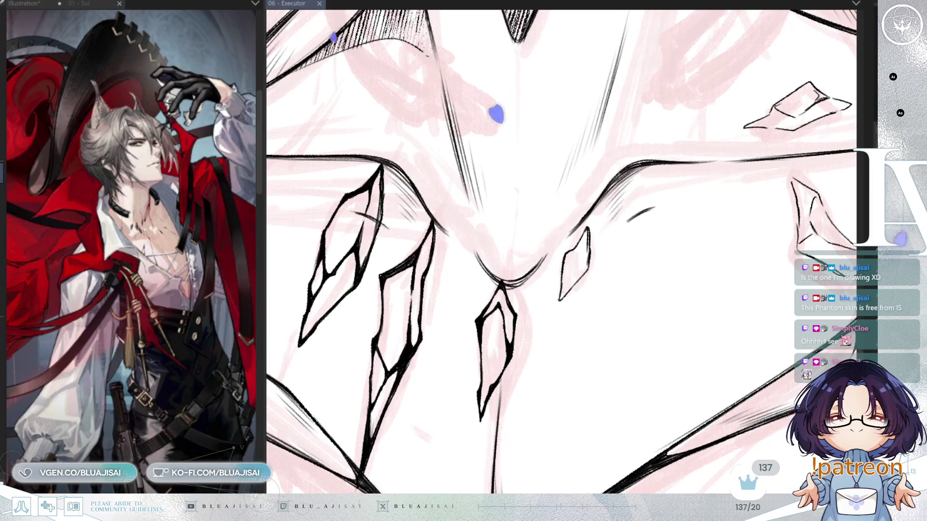
pyautogui.scroll(2, 581, 236)
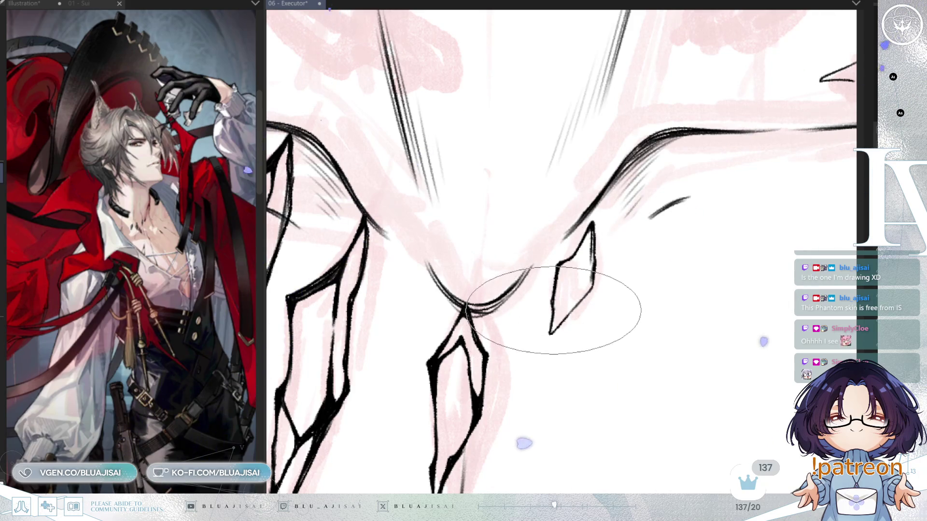
pyautogui.moveTo(554, 310); pyautogui.dragTo(582, 288)
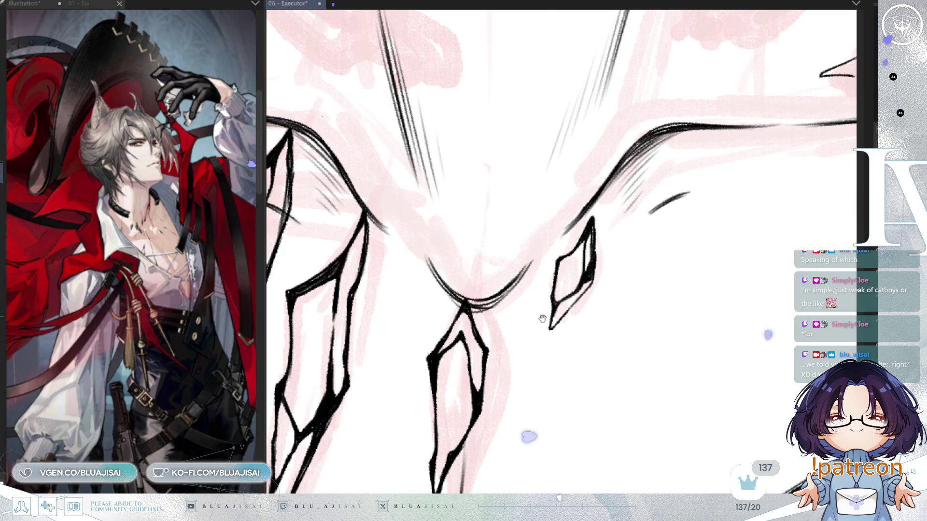
pyautogui.scroll(-1, 543, 321)
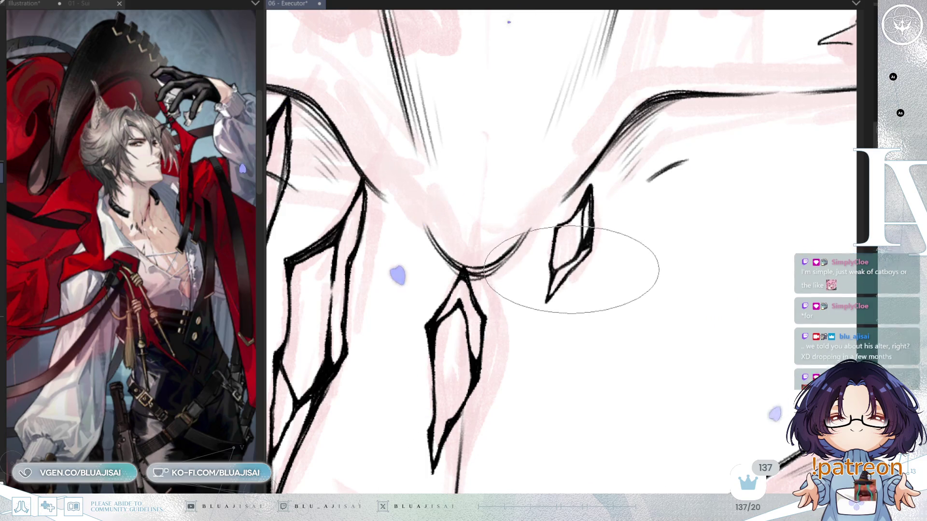
pyautogui.scroll(1, 572, 269)
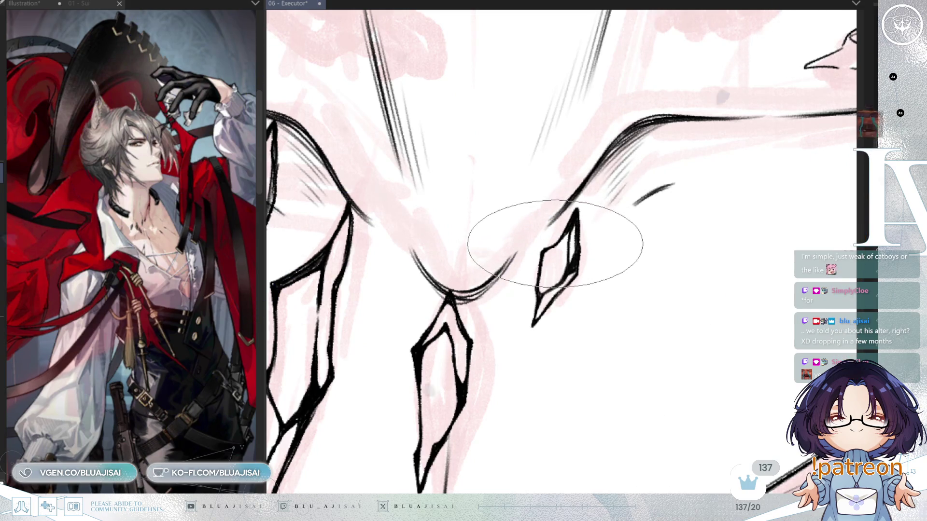
# Zoom onto the upper-right crystal shard and ink its lower edge in a thick black stroke.
pyautogui.moveTo(555, 243); pyautogui.dragTo(642, 287)
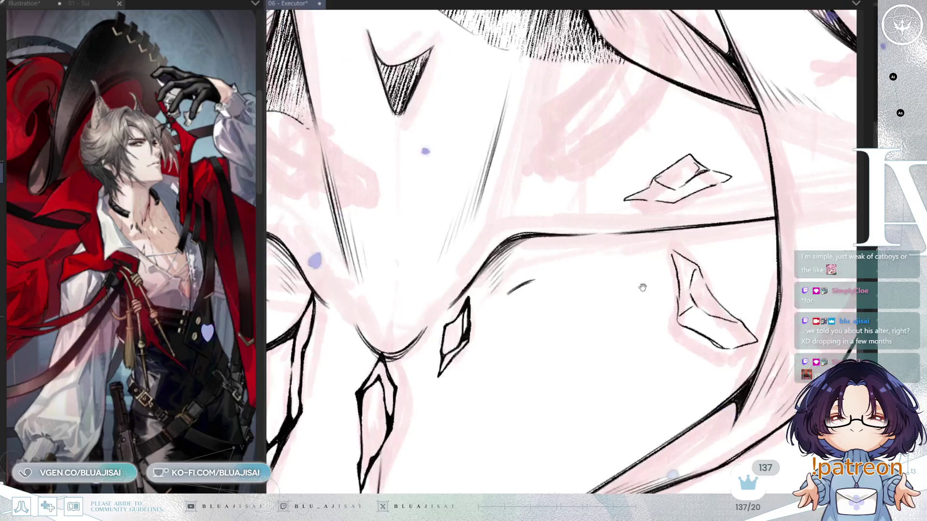
pyautogui.moveTo(642, 287); pyautogui.dragTo(617, 237)
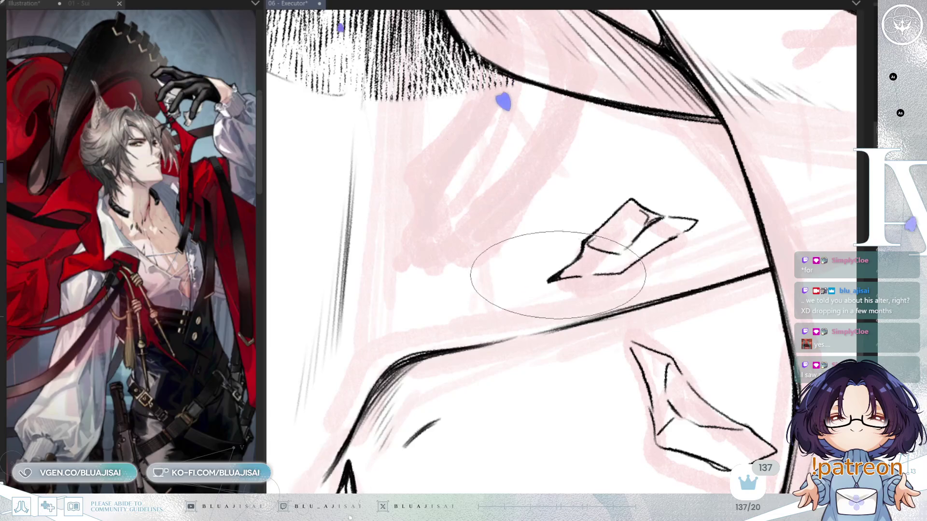
pyautogui.press('Delete')
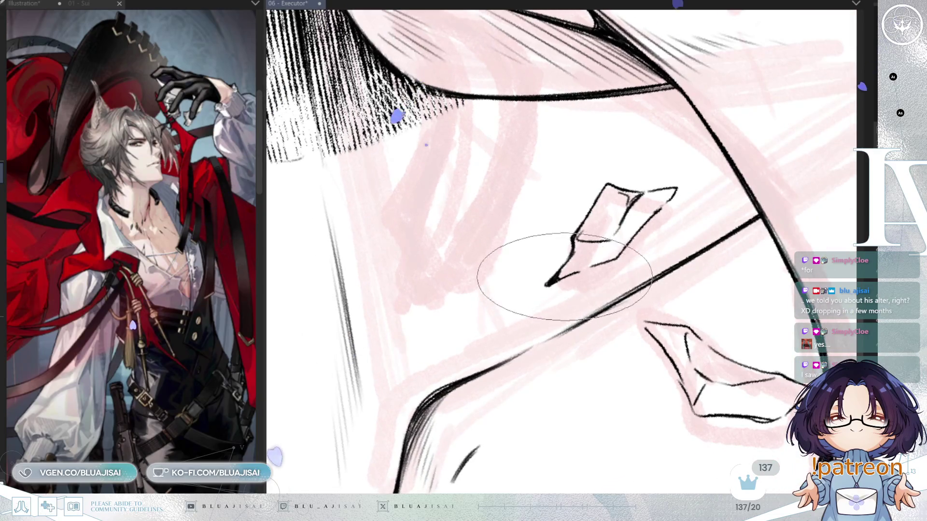
pyautogui.moveTo(542, 265); pyautogui.dragTo(590, 264)
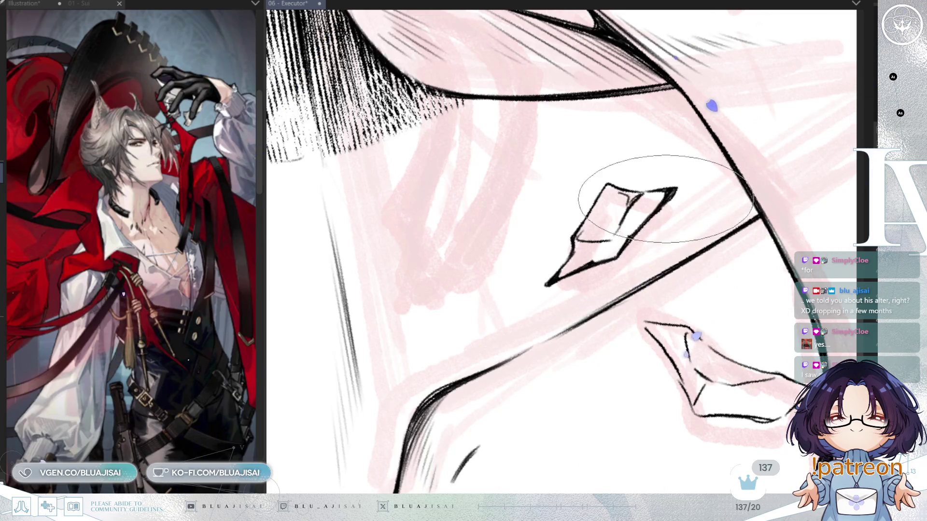
pyautogui.moveTo(654, 203); pyautogui.dragTo(590, 237)
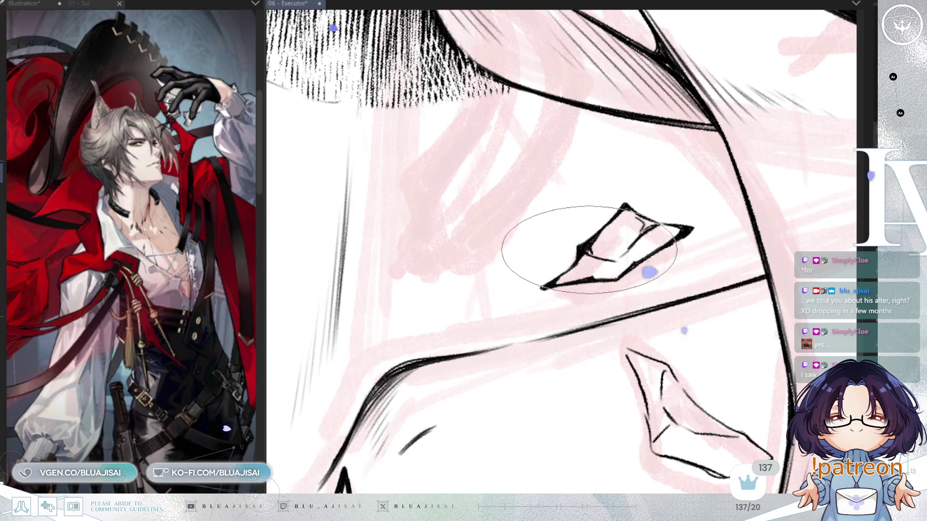
# Rotate the canvas through several angles to reach the shard's remaining edges, then move toward the lower-right shard.
pyautogui.press('-')
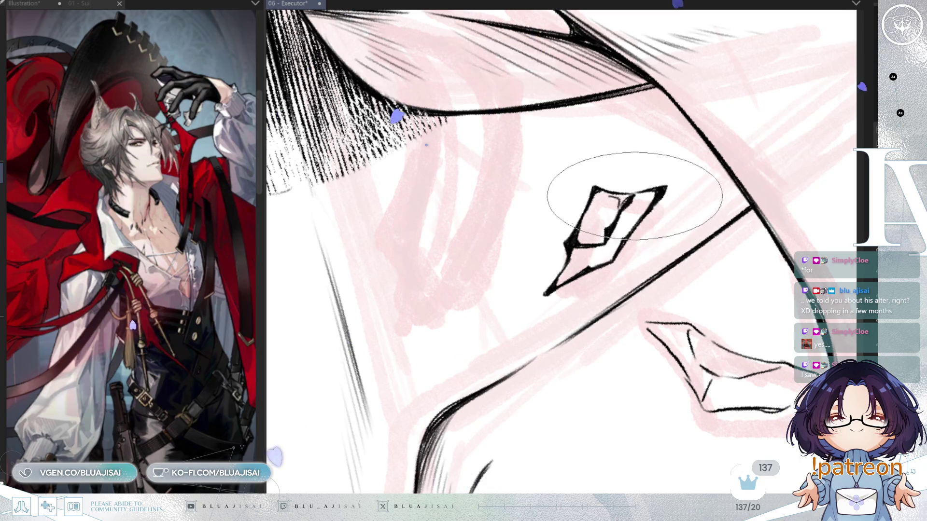
pyautogui.press('6')
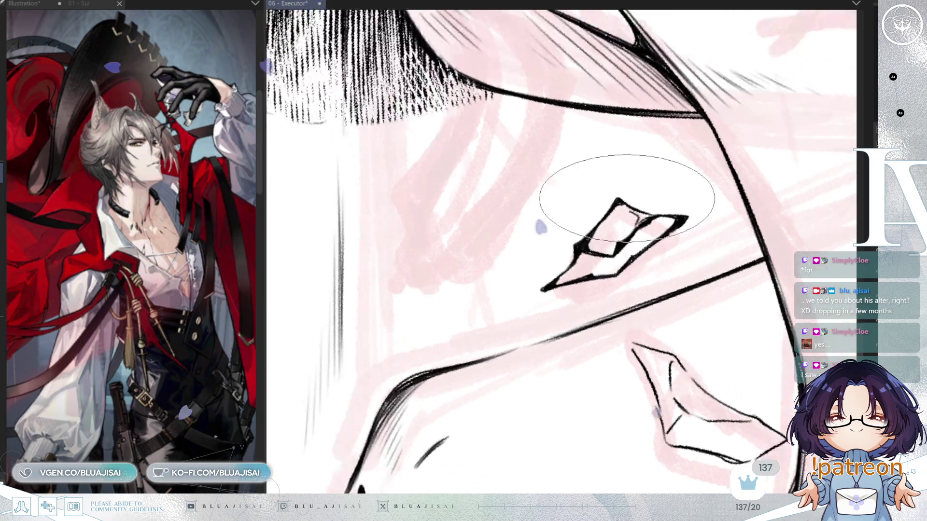
pyautogui.press('6')
pyautogui.press('6')
pyautogui.press('6')
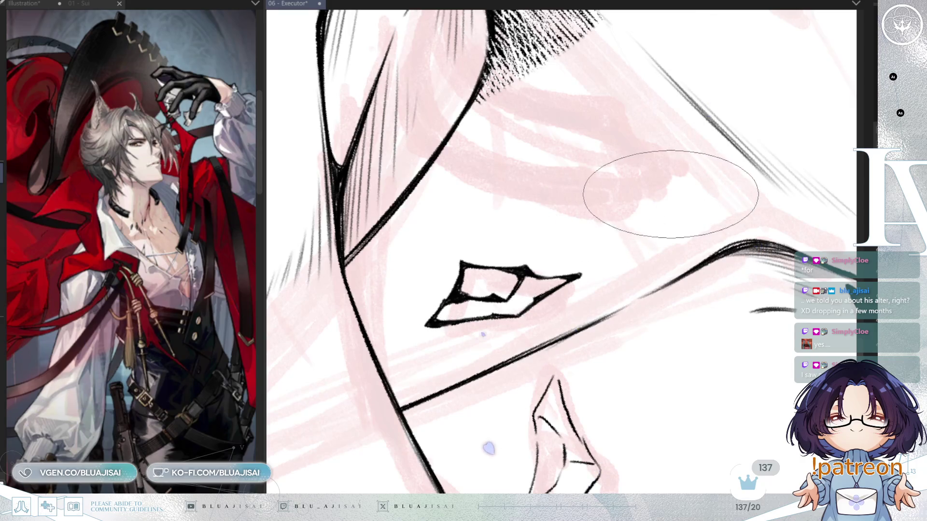
pyautogui.moveTo(669, 195)
pyautogui.mouseDown()
pyautogui.moveTo(539, 304)
pyautogui.moveTo(666, 217)
pyautogui.mouseUp()
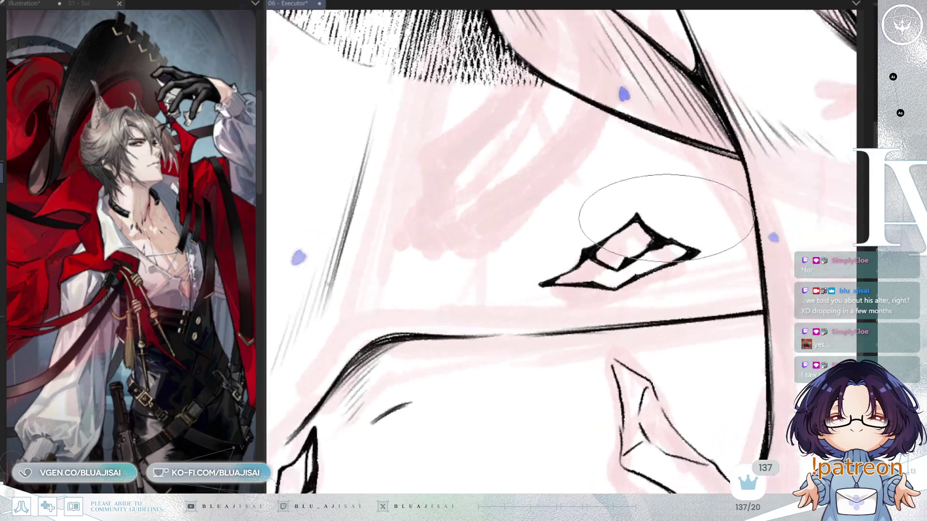
pyautogui.scroll(-3, 695, 246)
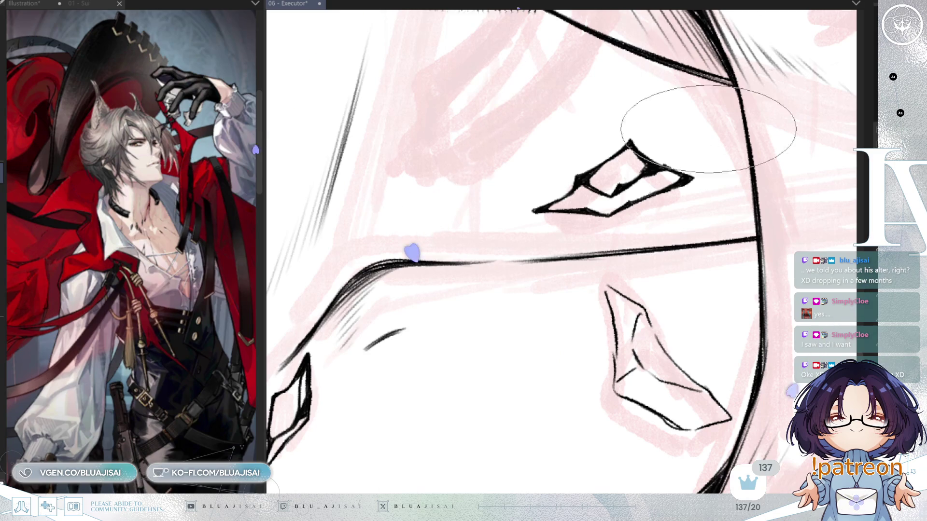
pyautogui.moveTo(683, 155); pyautogui.dragTo(621, 218)
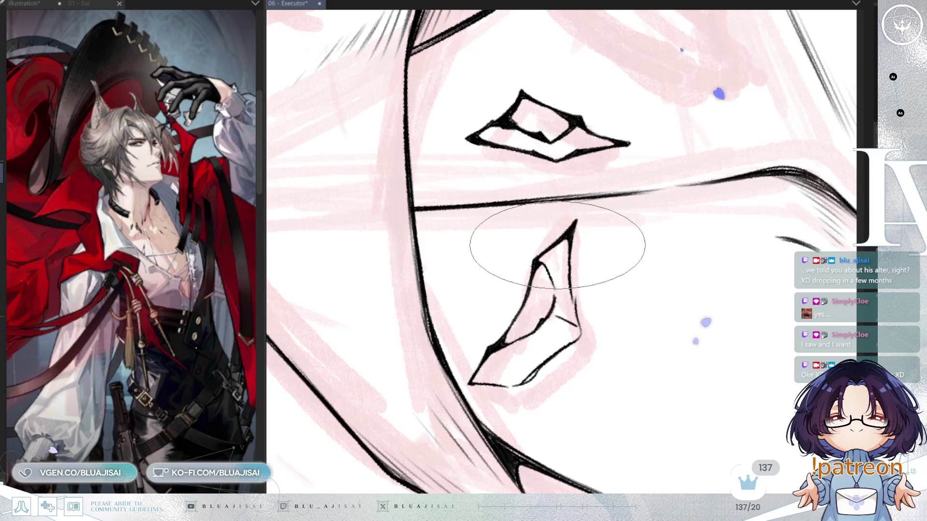
# Mirror and rotate the canvas until the lower-right shard sits level for bold outline strokes.
pyautogui.press('h')
pyautogui.press('End')
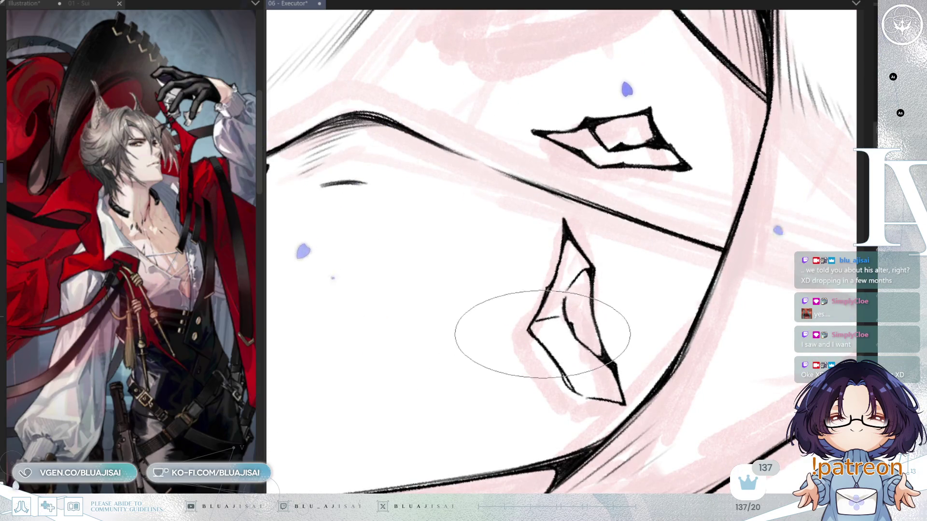
pyautogui.moveTo(517, 331); pyautogui.dragTo(568, 329)
pyautogui.press('End')
pyautogui.press('End')
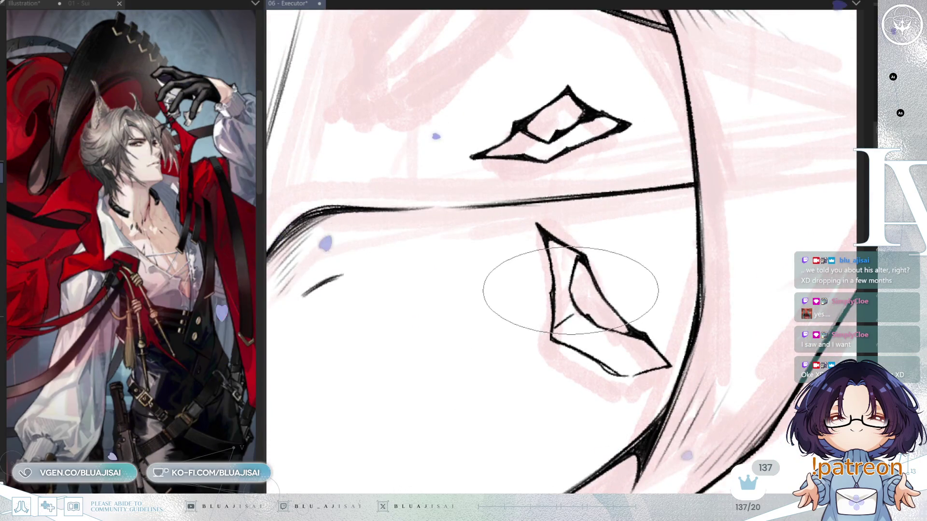
pyautogui.press('Delete')
pyautogui.press('Delete')
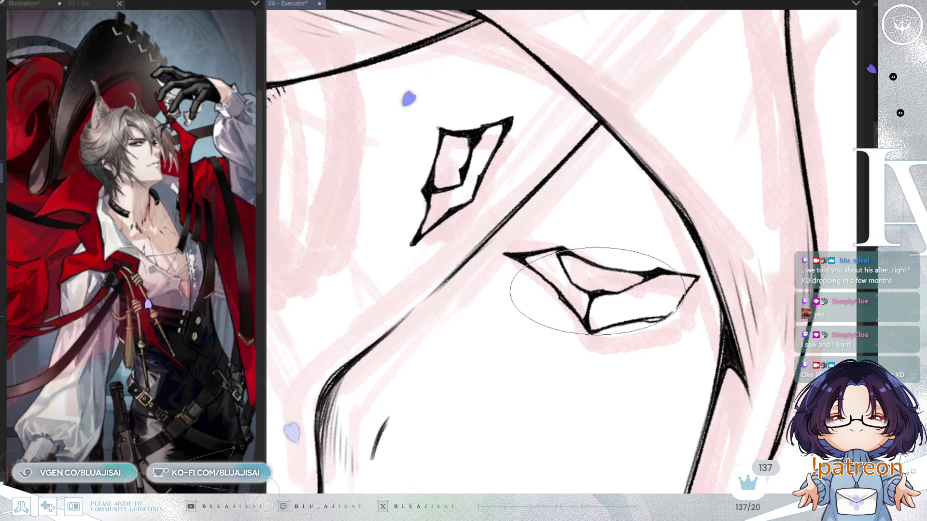
pyautogui.press('-')
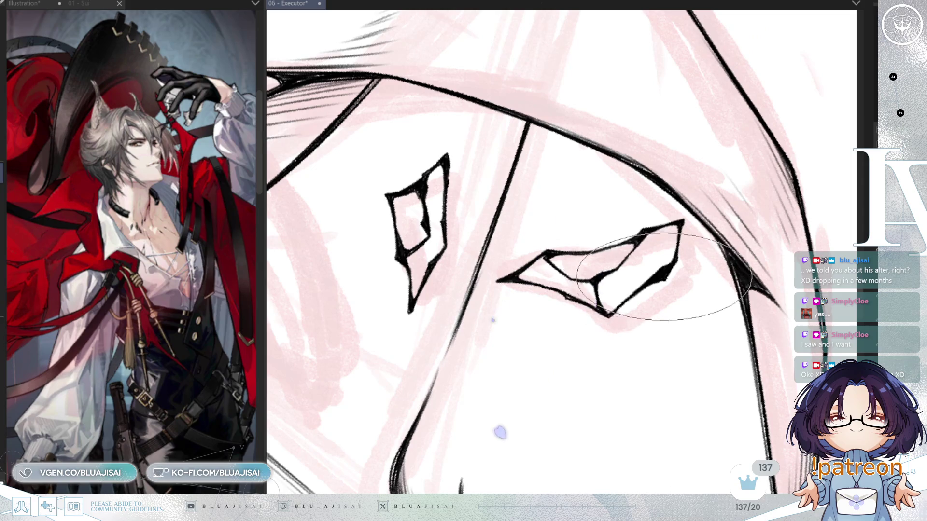
pyautogui.scroll(-2, 659, 272)
pyautogui.scroll(-3, 659, 272)
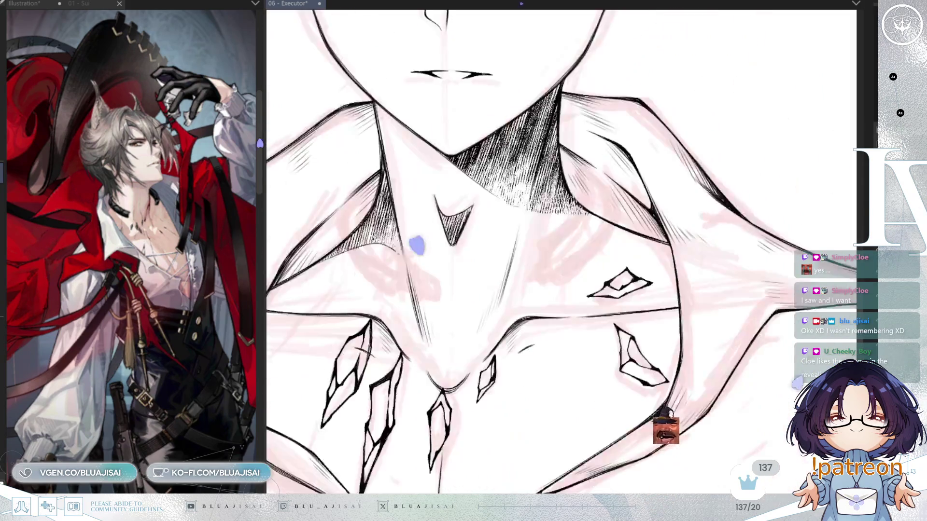
pyautogui.scroll(-2, 561, 253)
pyautogui.scroll(-2, 561, 254)
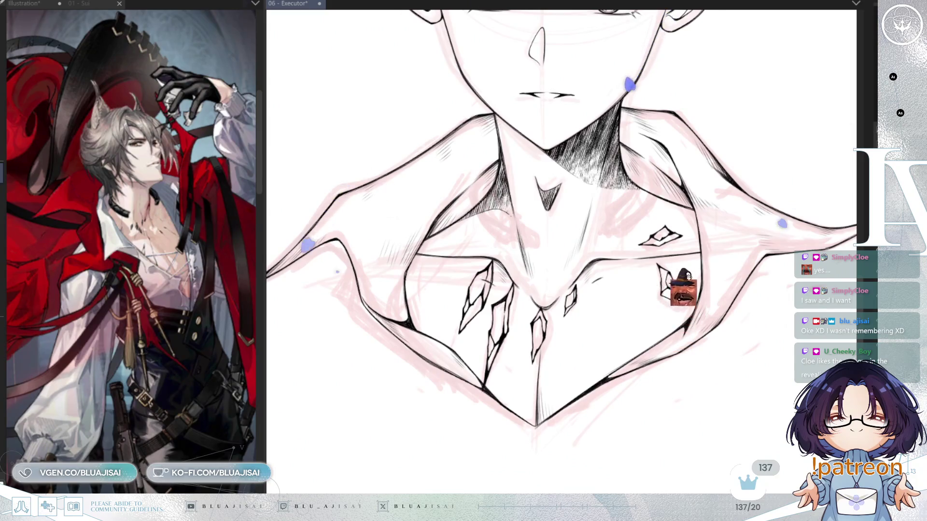
pyautogui.scroll(2, 561, 254)
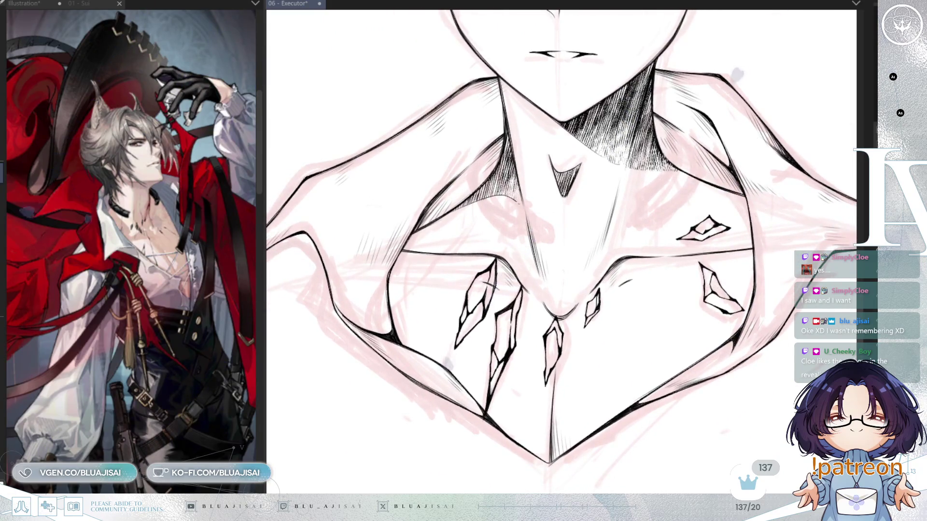
pyautogui.scroll(1, 494, 279)
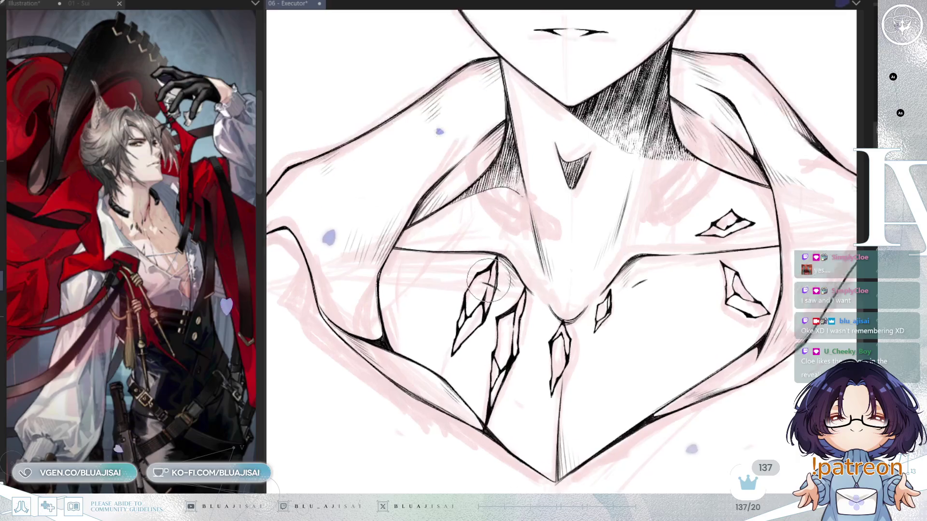
pyautogui.scroll(1, 494, 279)
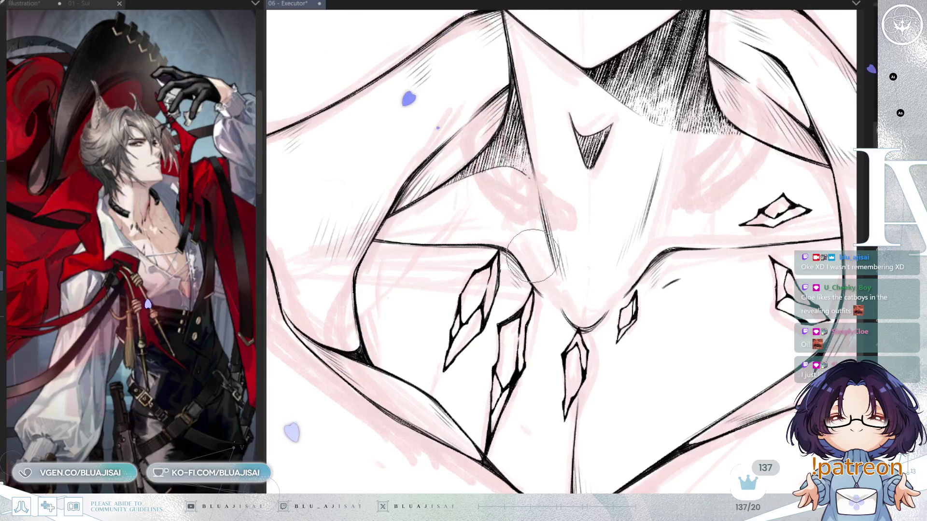
pyautogui.scroll(-2, 600, 185)
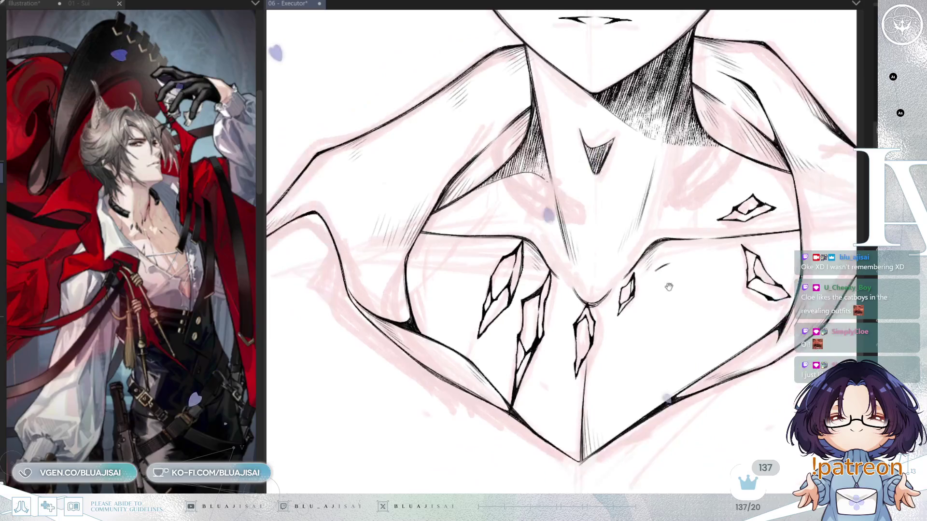
# Straighten the canvas back upright while inking the thin sternum lines from the neck notch.
pyautogui.press('^')
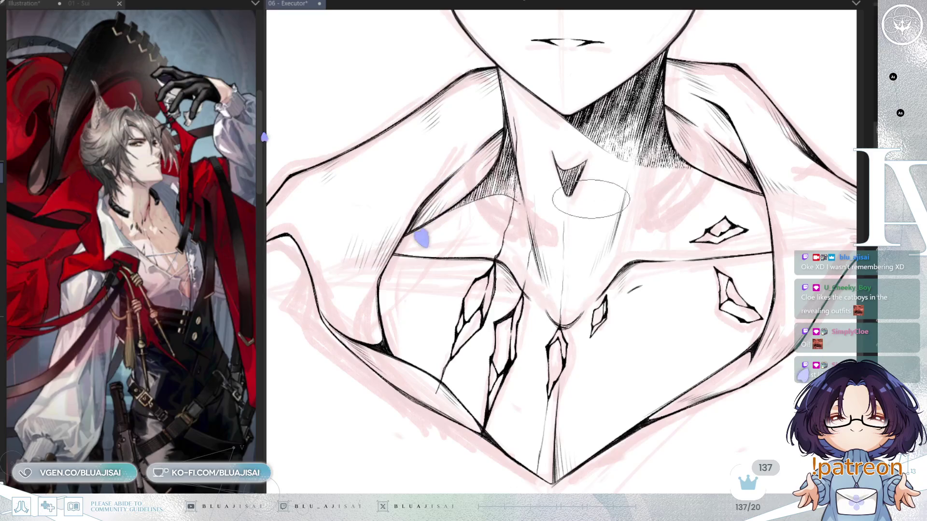
# Tilt, nudge and rotate the chest view while drawing crack lines and extending the centre lines to the lower tip.
pyautogui.moveTo(590, 238); pyautogui.dragTo(577, 255)
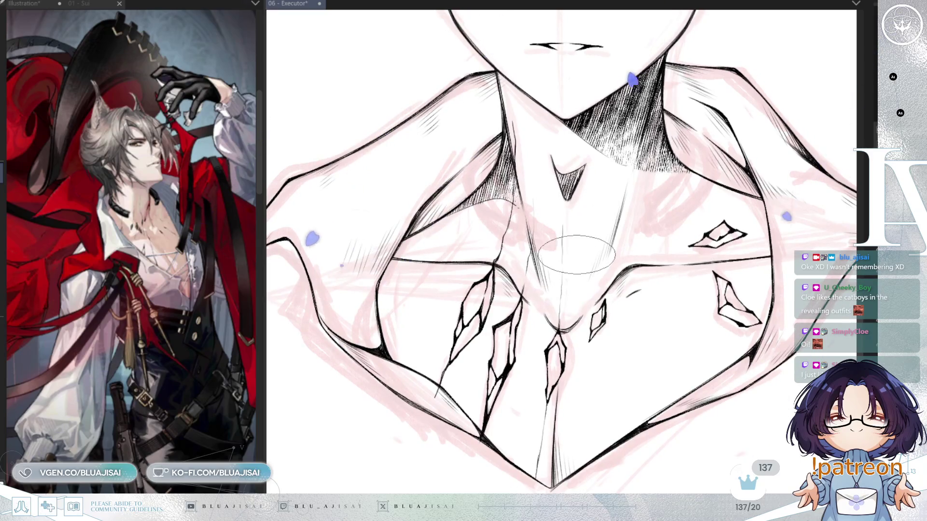
pyautogui.moveTo(664, 178); pyautogui.dragTo(641, 194)
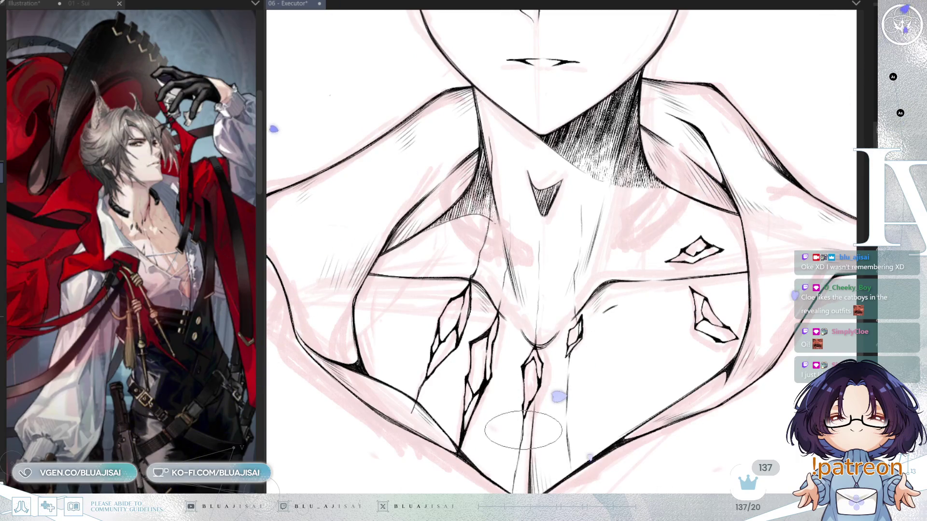
pyautogui.moveTo(694, 286); pyautogui.dragTo(687, 301)
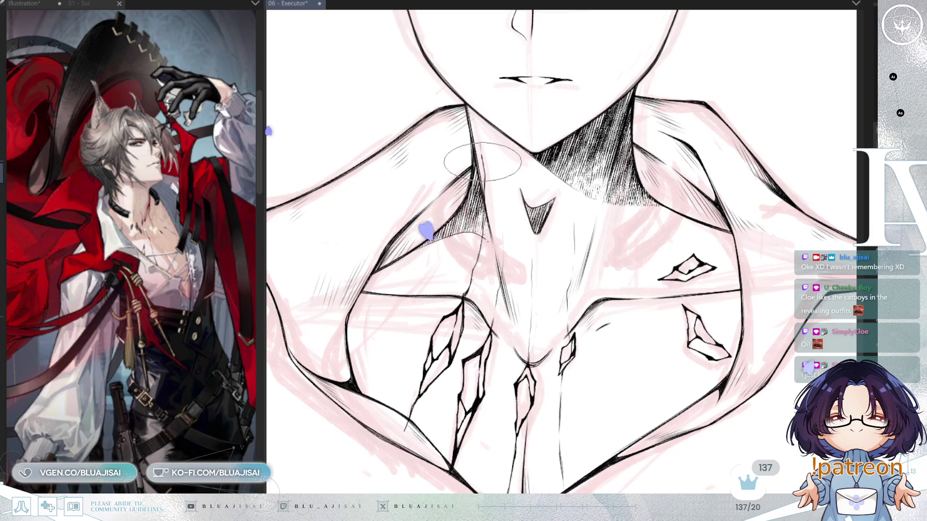
pyautogui.scroll(1, 484, 170)
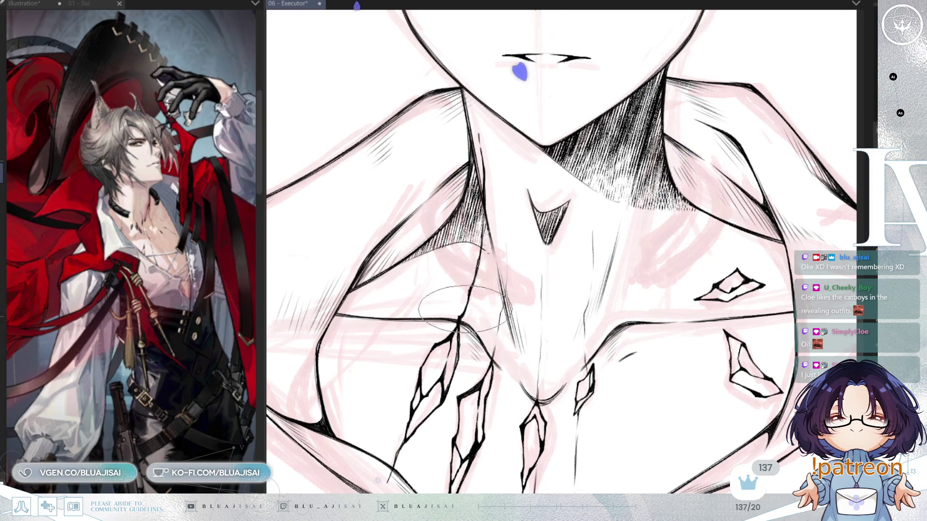
pyautogui.scroll(2, 547, 224)
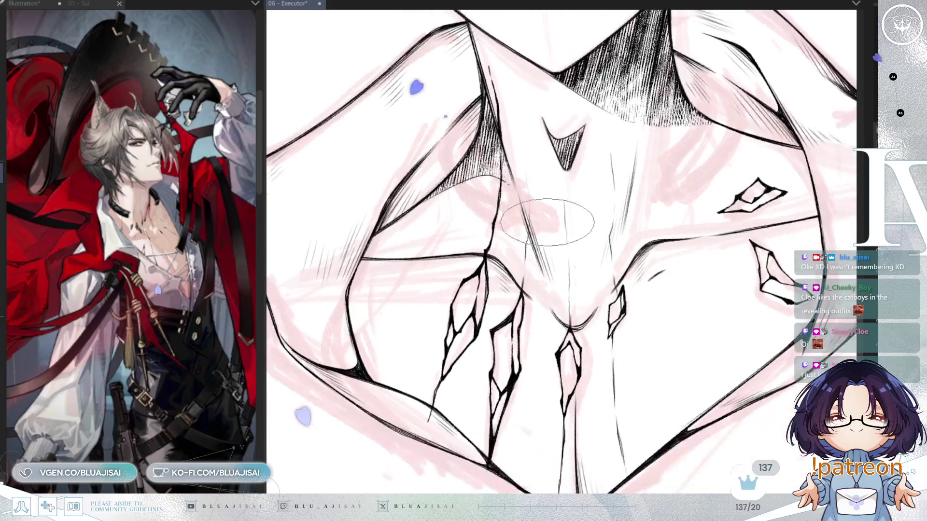
pyautogui.scroll(-2, 546, 223)
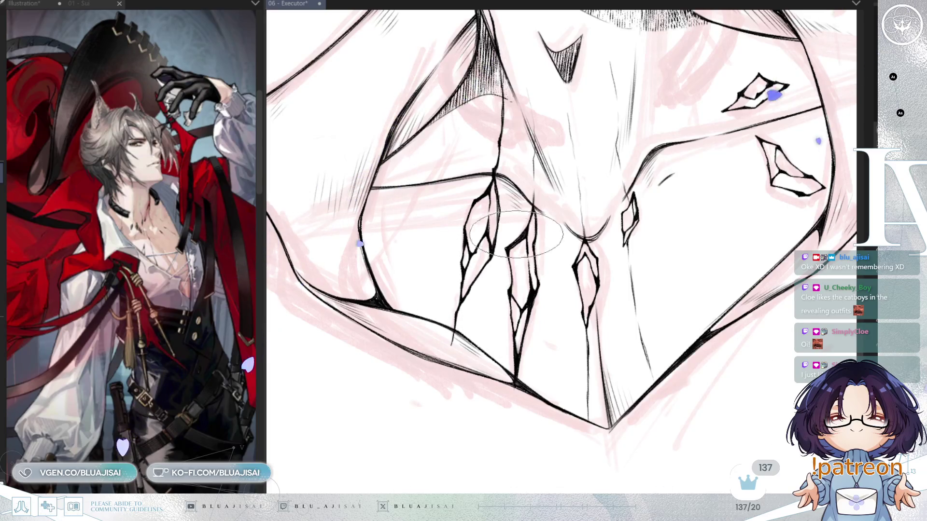
pyautogui.press('End')
pyautogui.press('End')
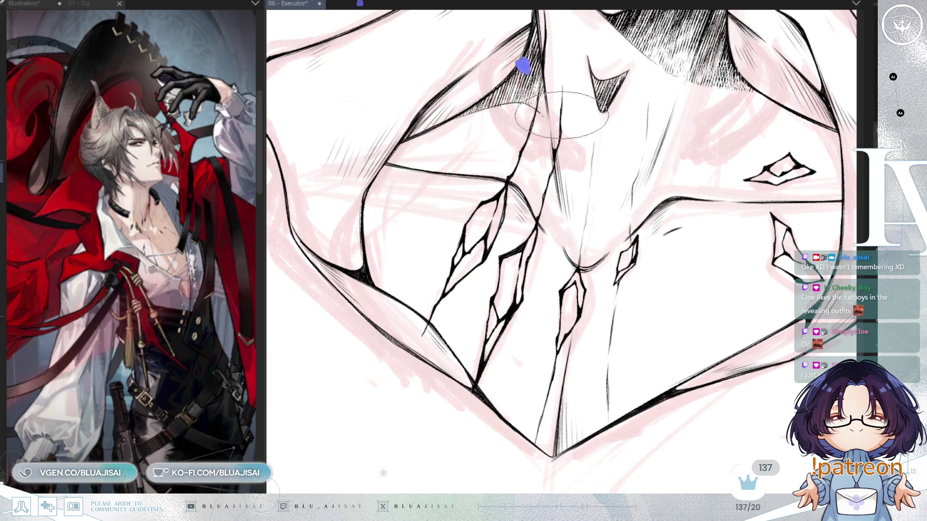
pyautogui.scroll(3, 561, 116)
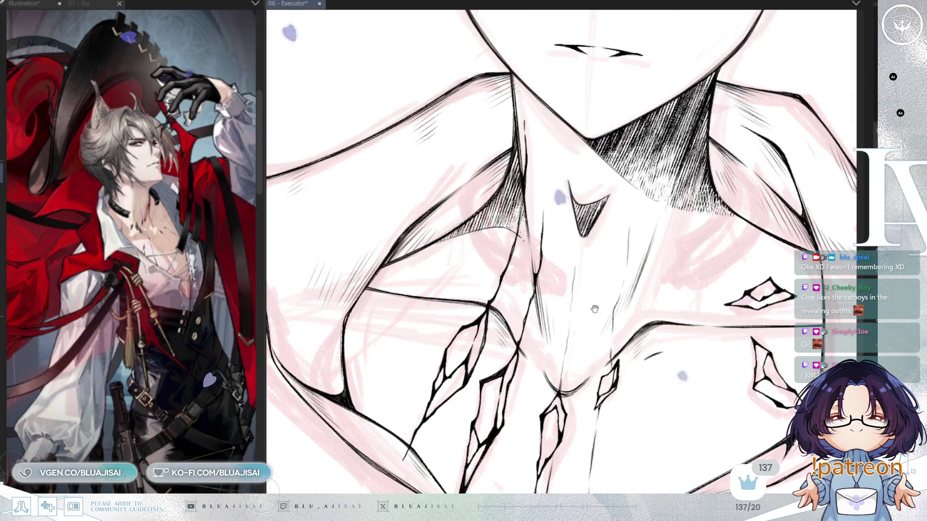
pyautogui.scroll(-2, 594, 309)
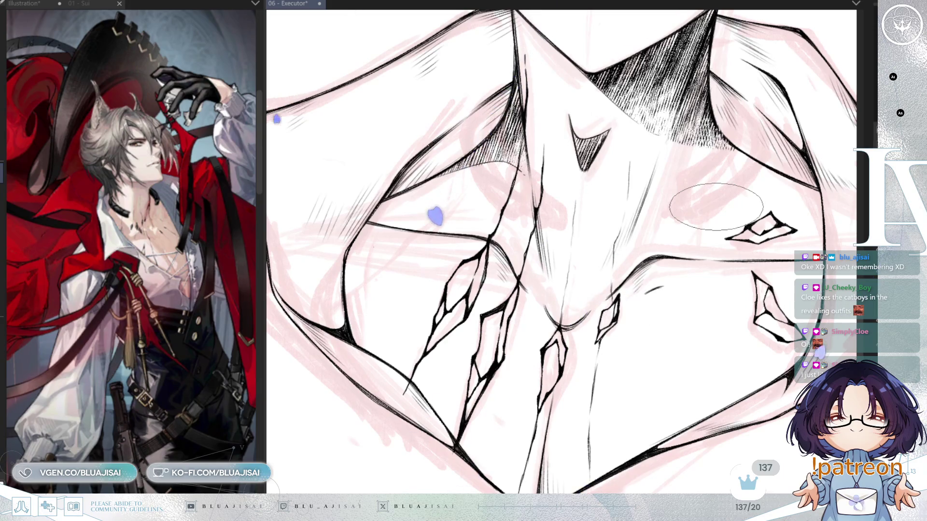
pyautogui.scroll(-1, 545, 328)
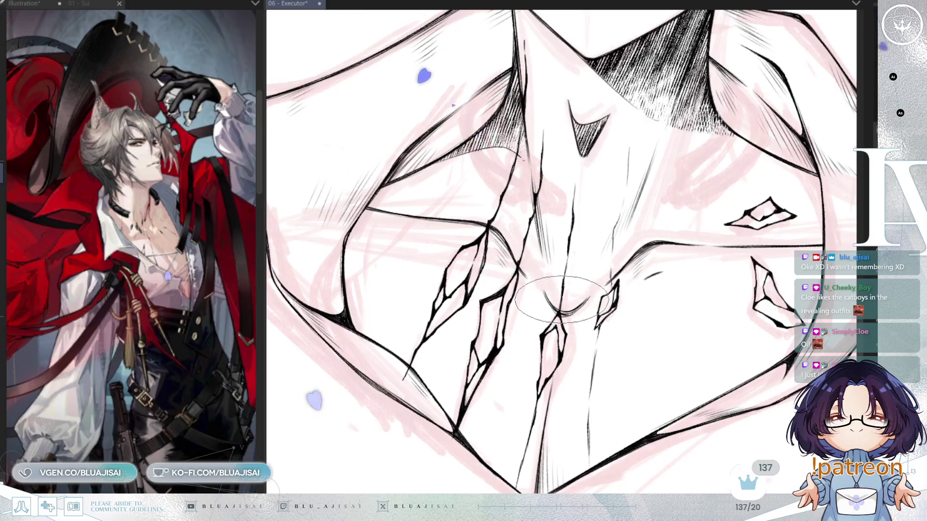
pyautogui.scroll(-2, 554, 304)
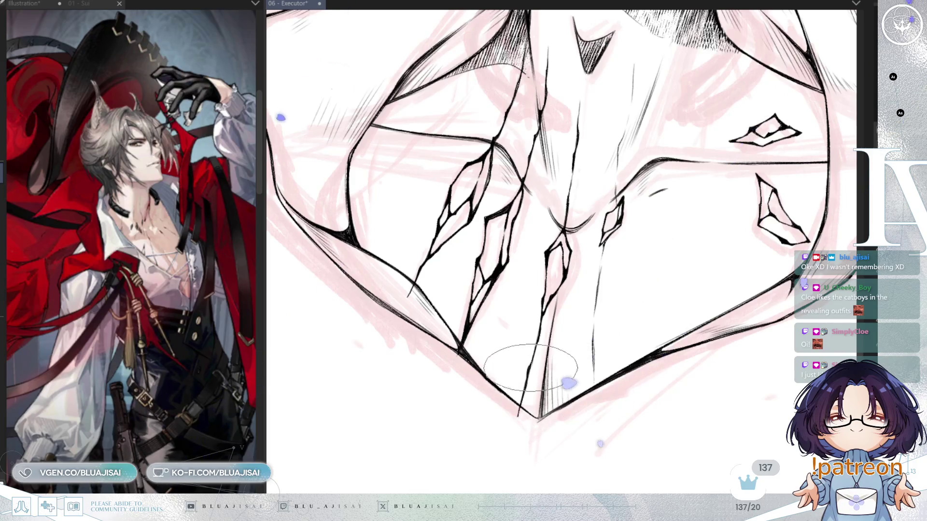
pyautogui.scroll(-1, 531, 367)
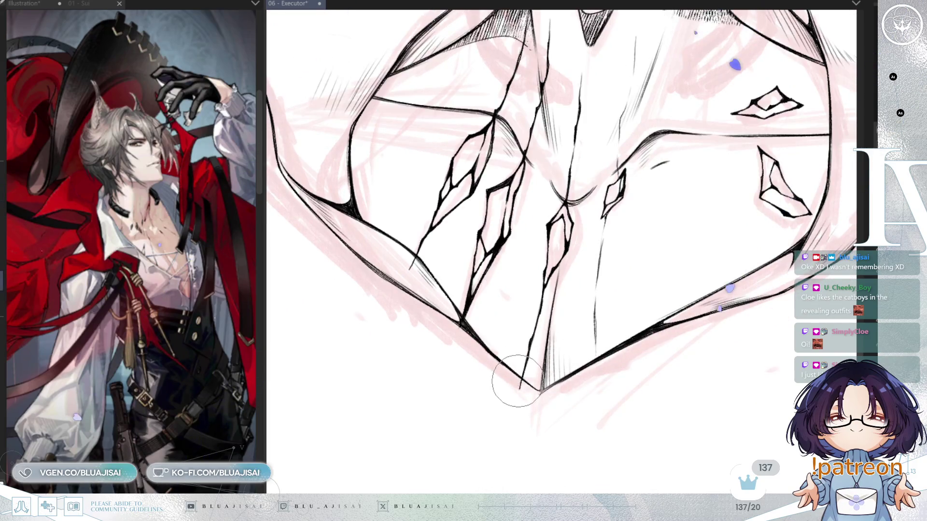
pyautogui.scroll(2, 515, 411)
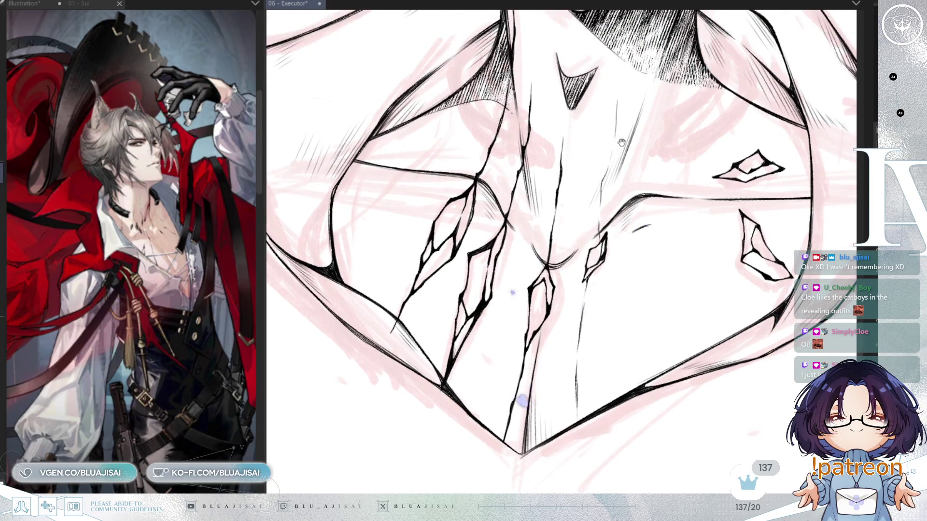
pyautogui.scroll(1, 621, 143)
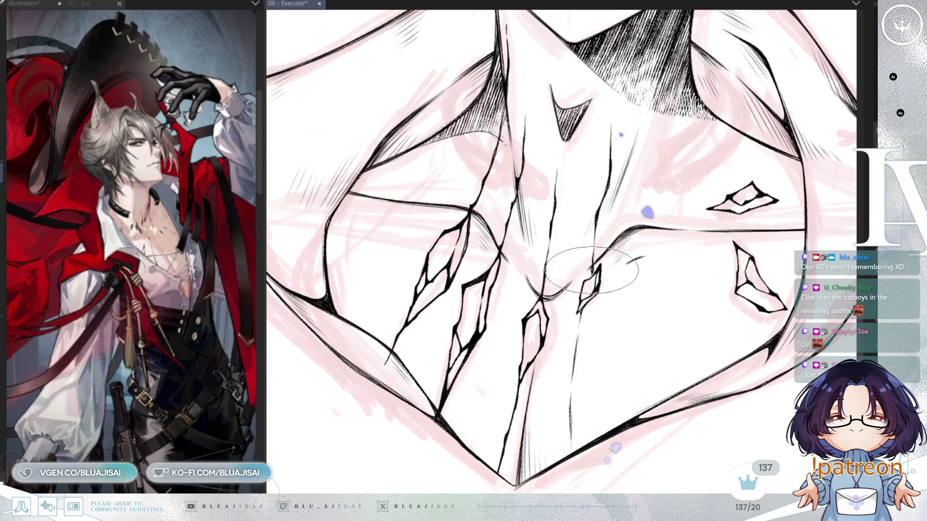
pyautogui.scroll(2, 590, 272)
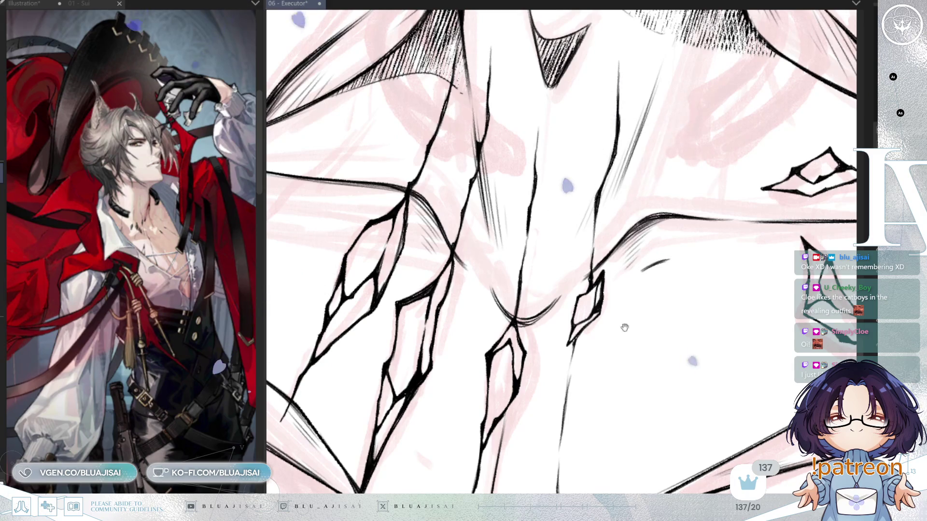
pyautogui.scroll(-2, 594, 311)
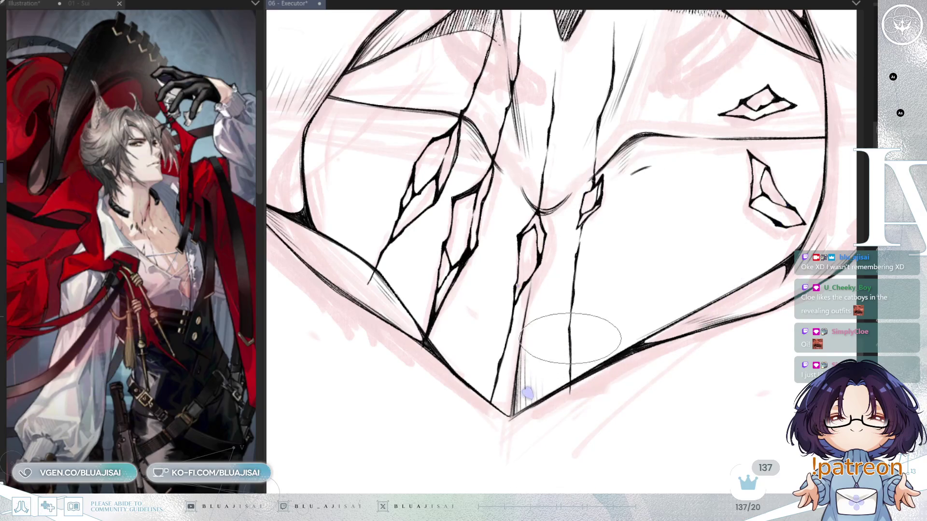
pyautogui.scroll(1, 600, 263)
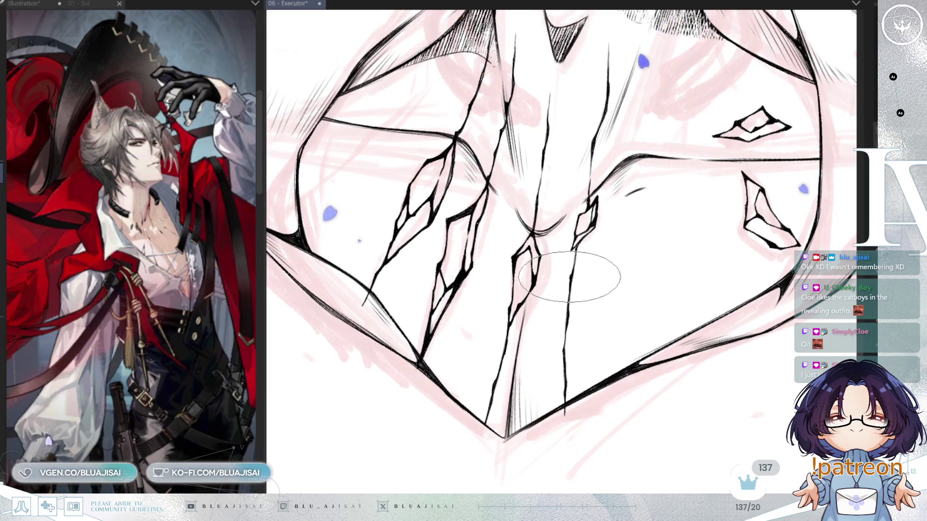
# Shift the chest view slightly while inking the shard cracks down its centre.
pyautogui.moveTo(680, 246)
pyautogui.mouseDown()
pyautogui.moveTo(670, 280)
pyautogui.moveTo(676, 257)
pyautogui.moveTo(597, 362)
pyautogui.mouseUp()
pyautogui.scroll(2, 580, 369)
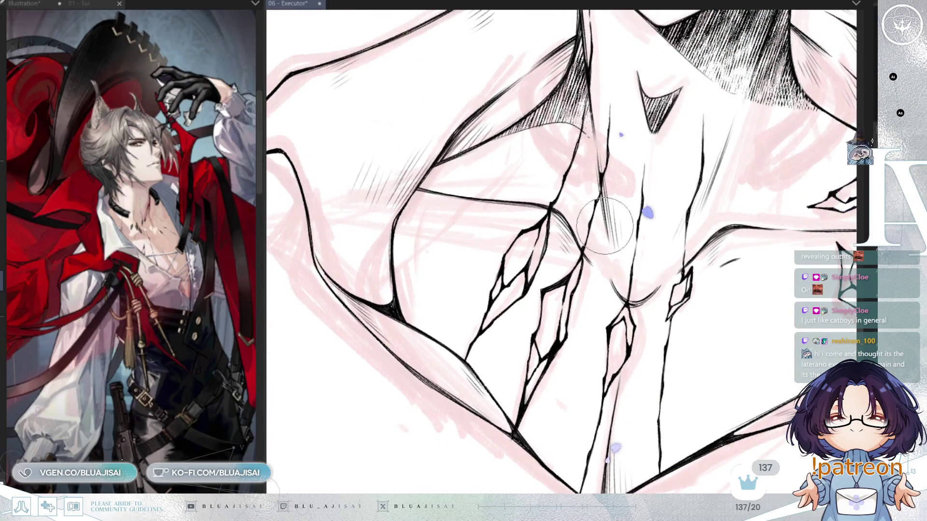
pyautogui.scroll(-2, 666, 201)
# Draw a thin crack line down the left chest beside the shards, then re-angle the view across the chest.
pyautogui.moveTo(742, 185); pyautogui.dragTo(681, 290)
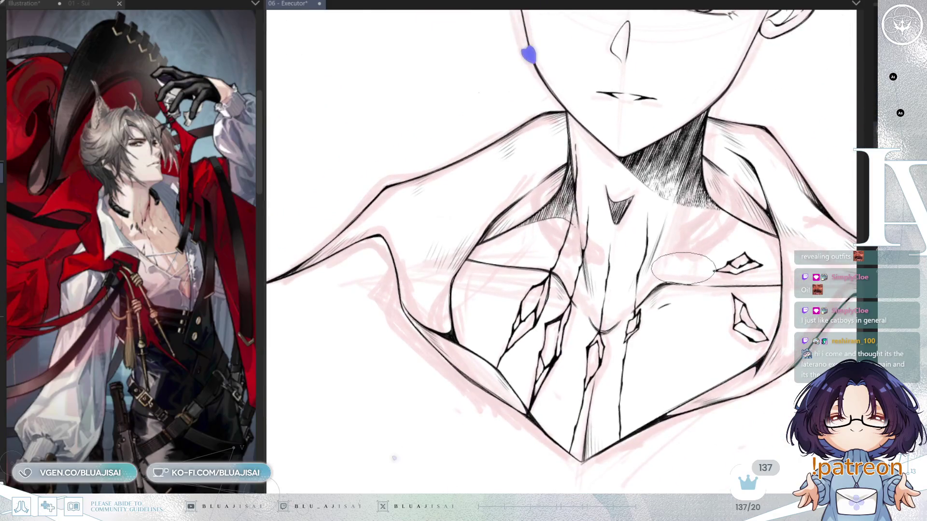
pyautogui.scroll(3, 683, 268)
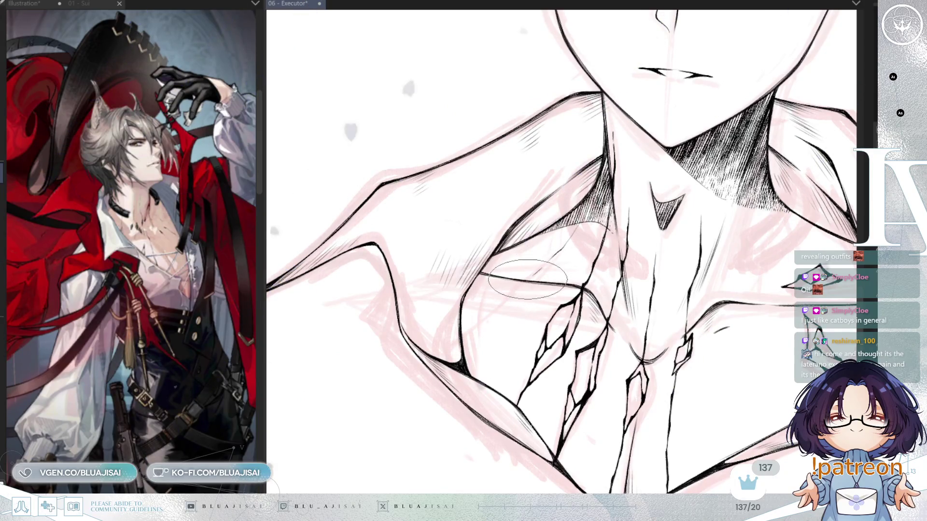
pyautogui.moveTo(513, 289); pyautogui.dragTo(461, 340)
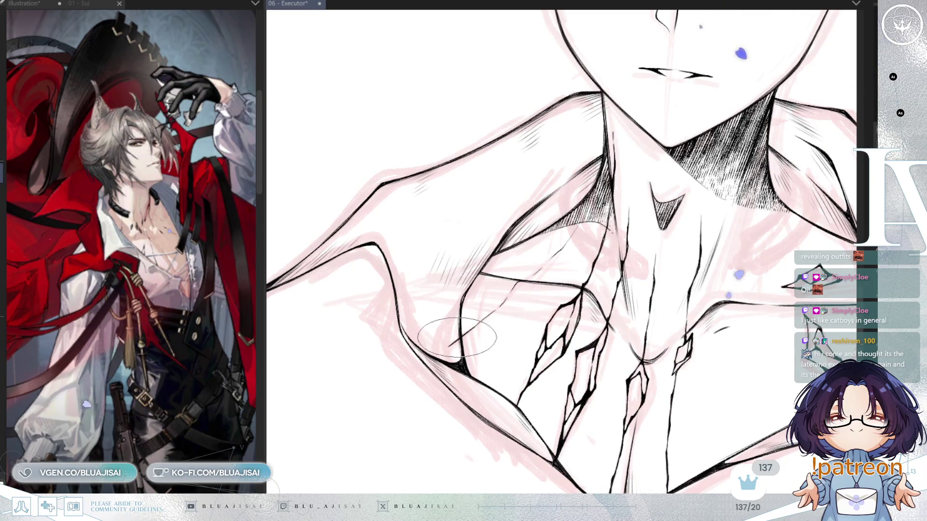
pyautogui.scroll(2, 457, 338)
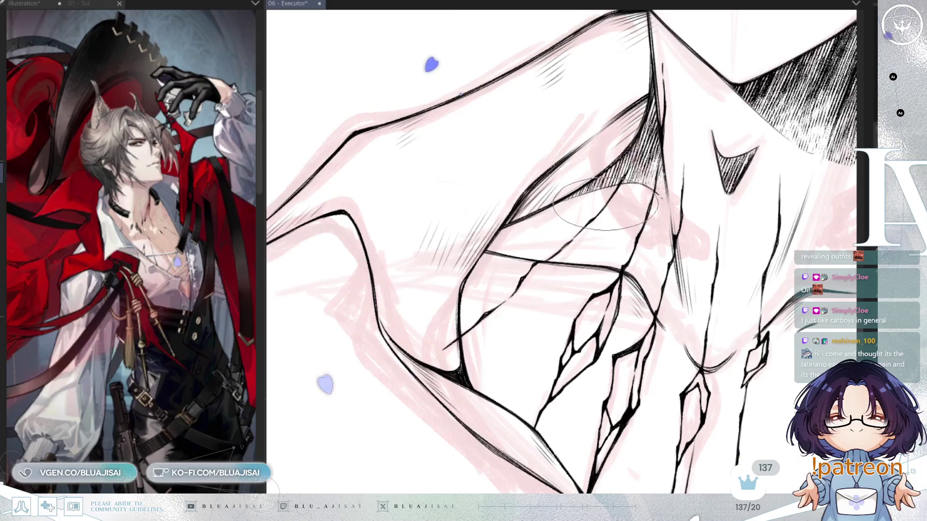
pyautogui.press('-')
pyautogui.press('-')
pyautogui.press('-')
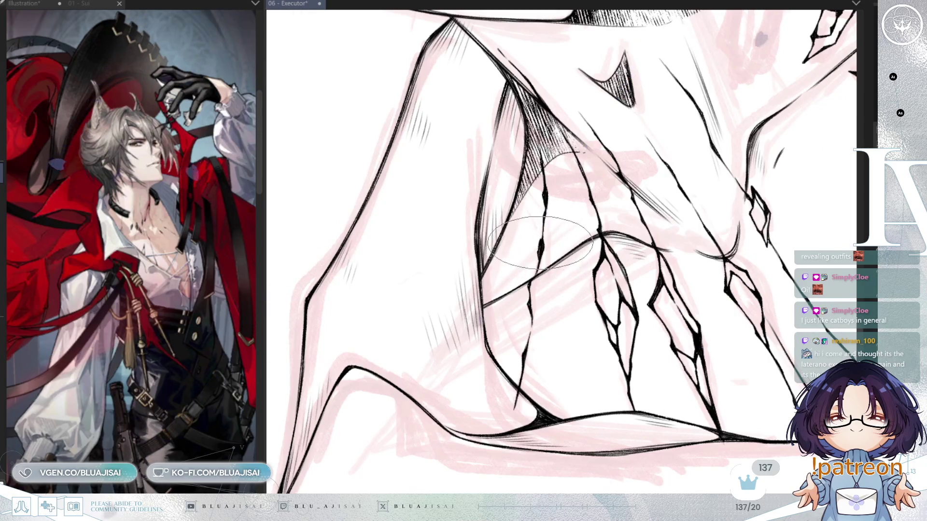
pyautogui.moveTo(544, 224); pyautogui.dragTo(662, 271)
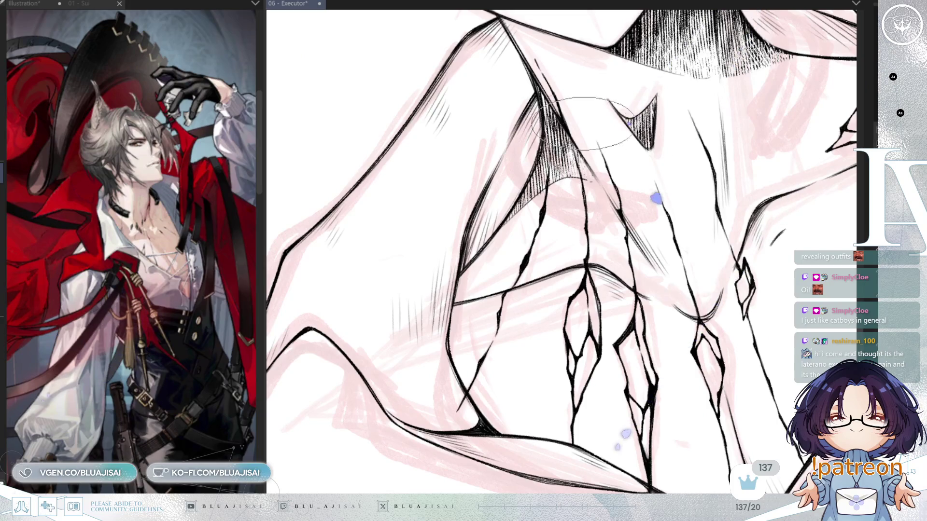
pyautogui.moveTo(593, 123)
pyautogui.mouseDown()
pyautogui.moveTo(559, 145)
pyautogui.moveTo(554, 163)
pyautogui.mouseUp()
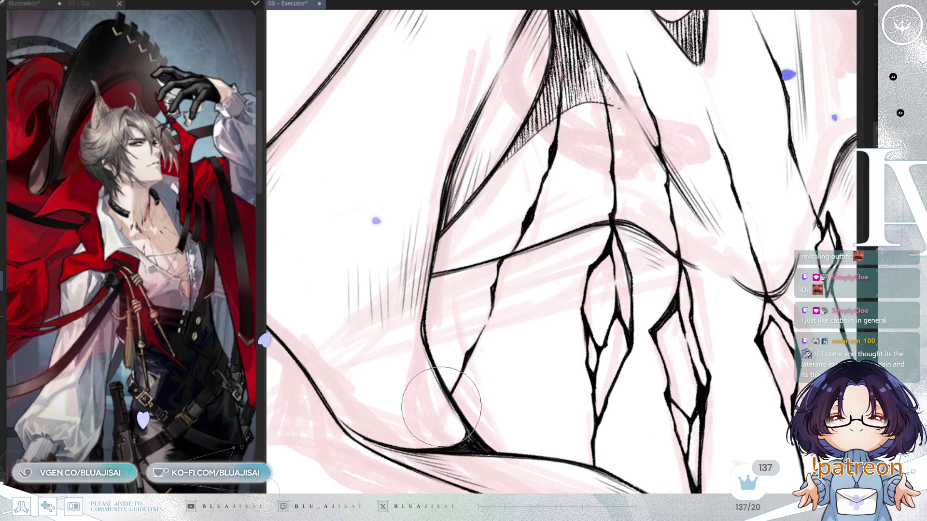
pyautogui.scroll(-2, 440, 405)
pyautogui.scroll(-2, 507, 326)
pyautogui.scroll(-1, 731, 195)
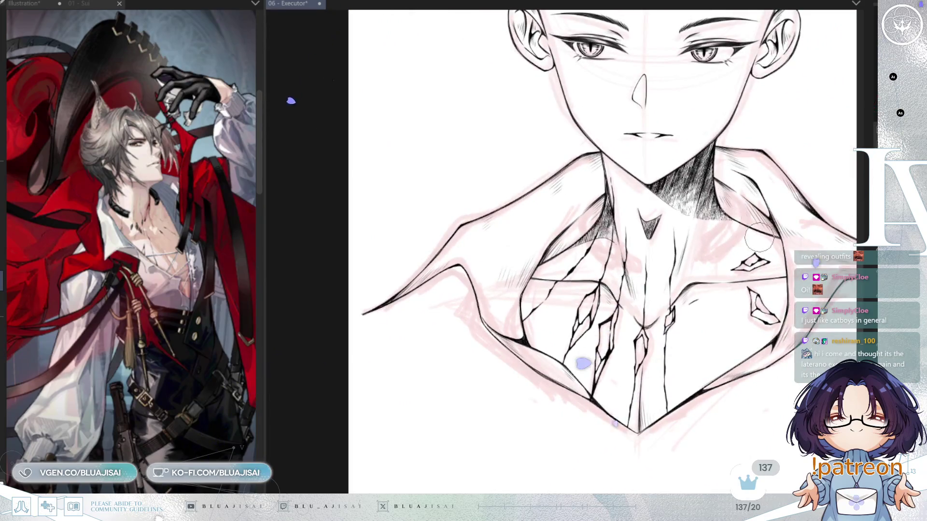
pyautogui.scroll(-2, 757, 237)
pyautogui.scroll(-1, 802, 249)
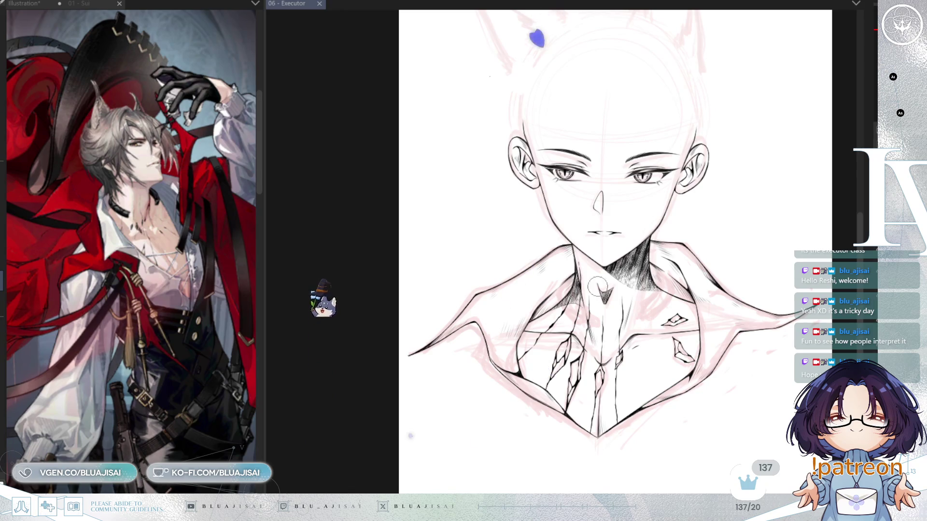
pyautogui.scroll(1, 555, 217)
pyautogui.scroll(3, 555, 217)
pyautogui.scroll(-1, 555, 217)
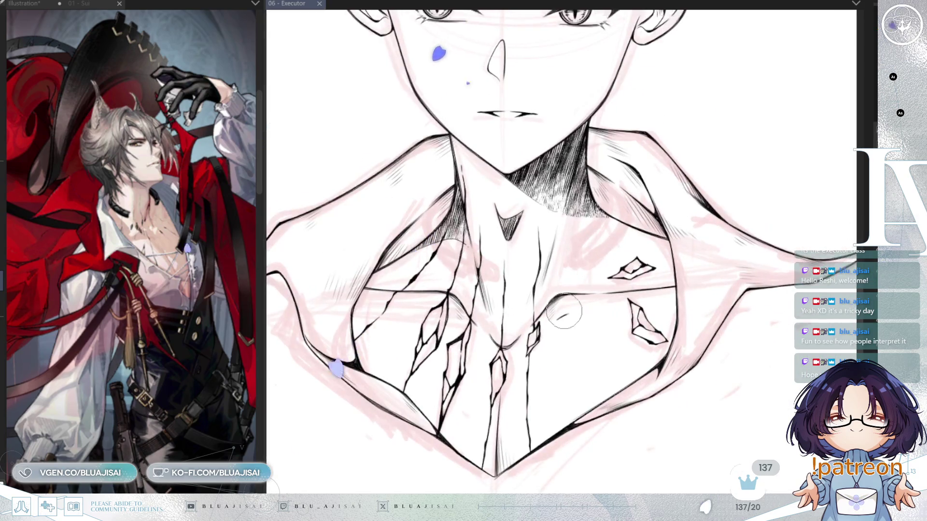
pyautogui.scroll(1, 555, 218)
pyautogui.scroll(1, 536, 217)
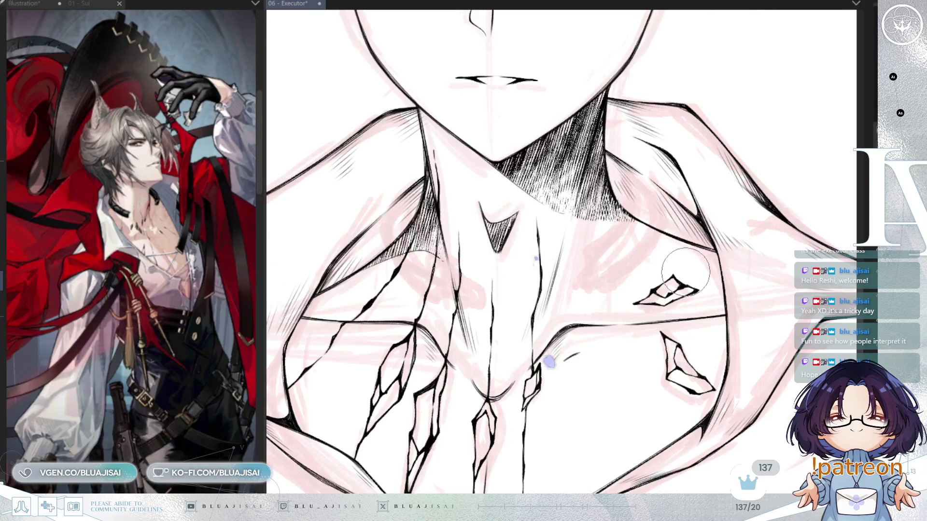
# Clear the lasso selection with Ctrl+D, add a faint collarbone stroke, and mirror the view to check proportions.
pyautogui.hotkey('ctrl', 'd')
pyautogui.moveTo(633, 333); pyautogui.dragTo(605, 276)
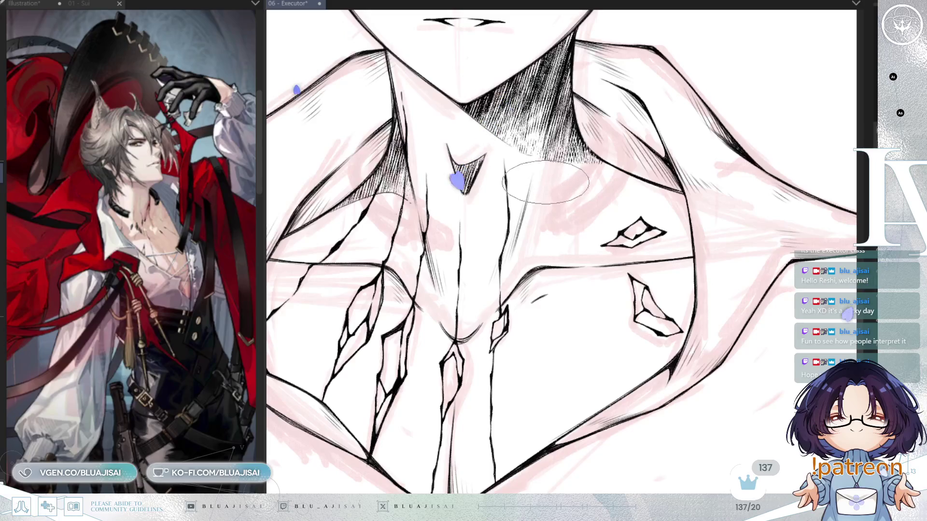
pyautogui.moveTo(544, 167); pyautogui.dragTo(548, 223)
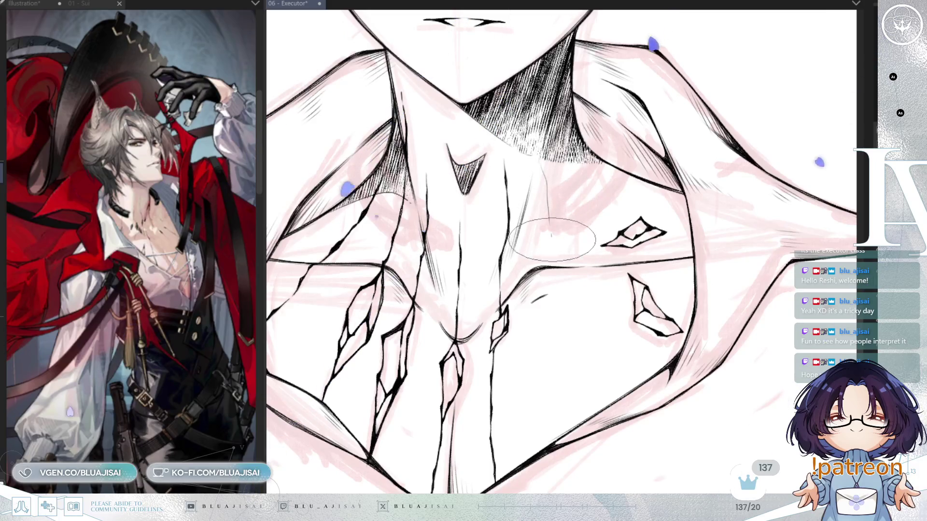
pyautogui.press('h')
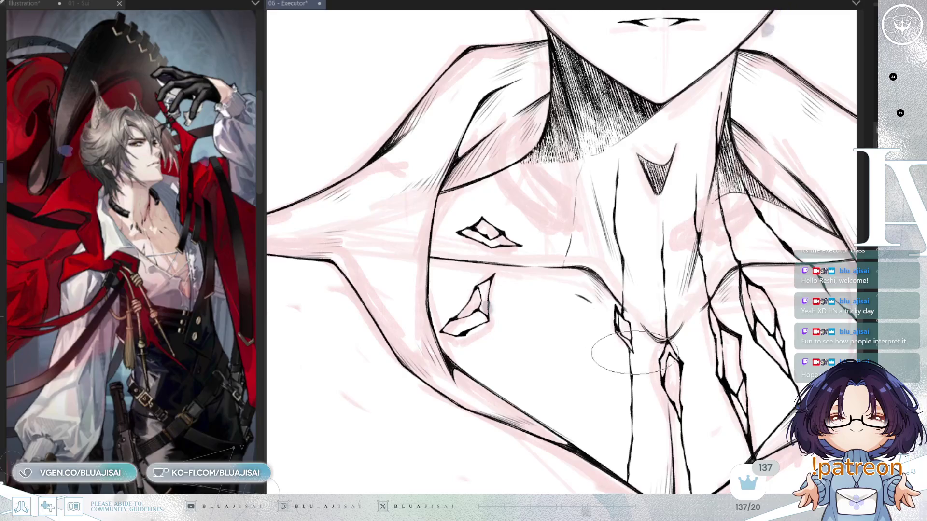
# Draw a short vertical sternum stroke down the chest, then bring the upper chest into view.
pyautogui.moveTo(554, 273); pyautogui.dragTo(537, 414)
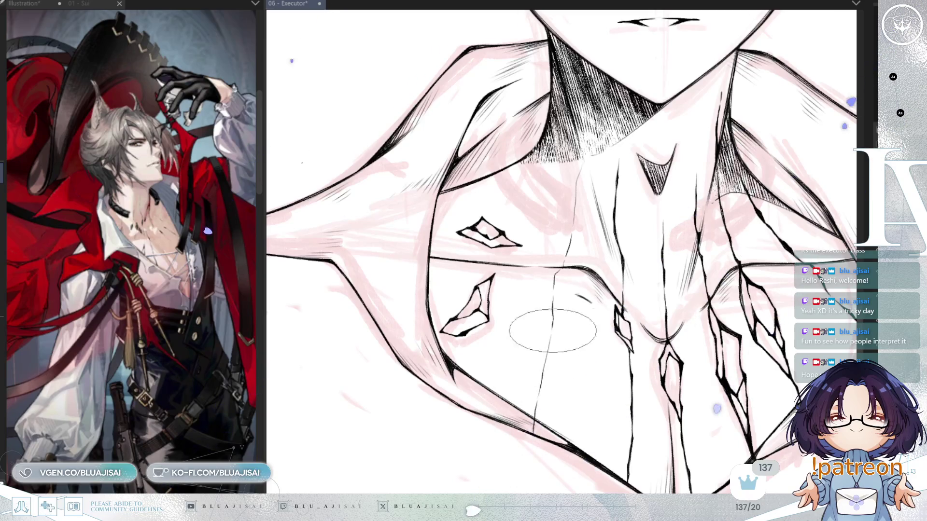
pyautogui.moveTo(648, 230); pyautogui.dragTo(645, 236)
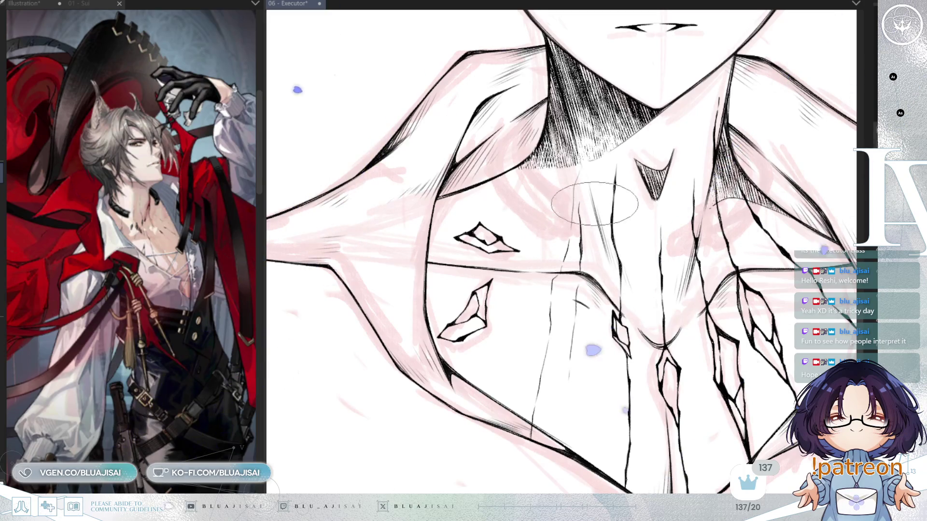
pyautogui.moveTo(594, 203)
pyautogui.mouseDown()
pyautogui.moveTo(589, 314)
pyautogui.moveTo(582, 301)
pyautogui.mouseUp()
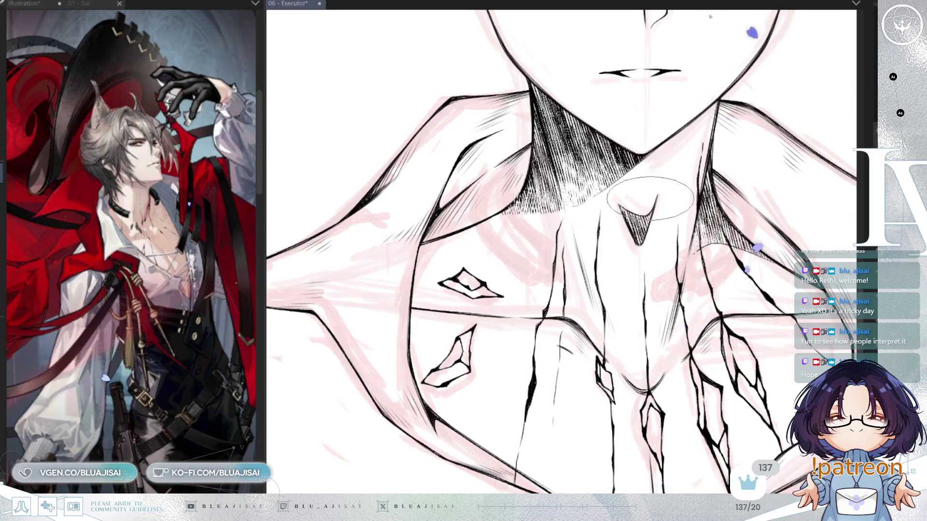
# Tilt and shift the view up toward the face and collar for the crack lines rising from the left shards.
pyautogui.moveTo(649, 196); pyautogui.dragTo(601, 152)
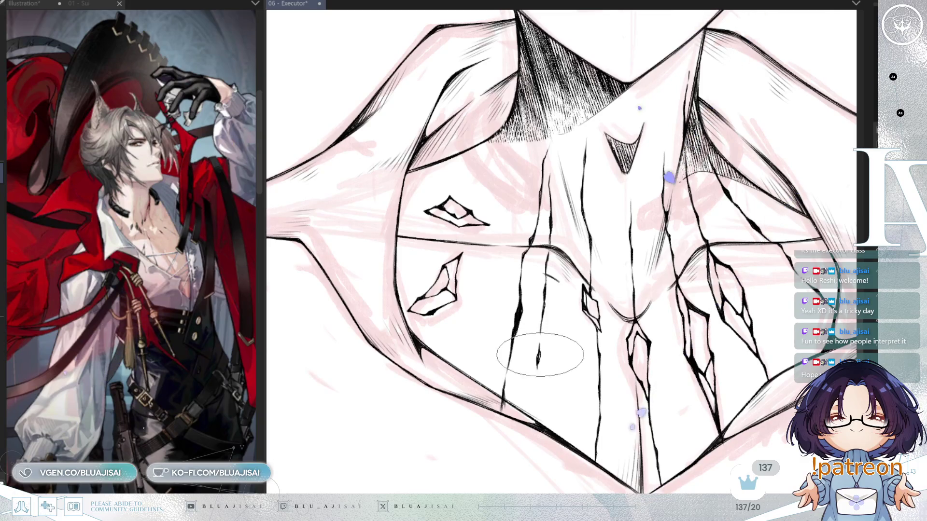
pyautogui.moveTo(755, 236); pyautogui.dragTo(745, 268)
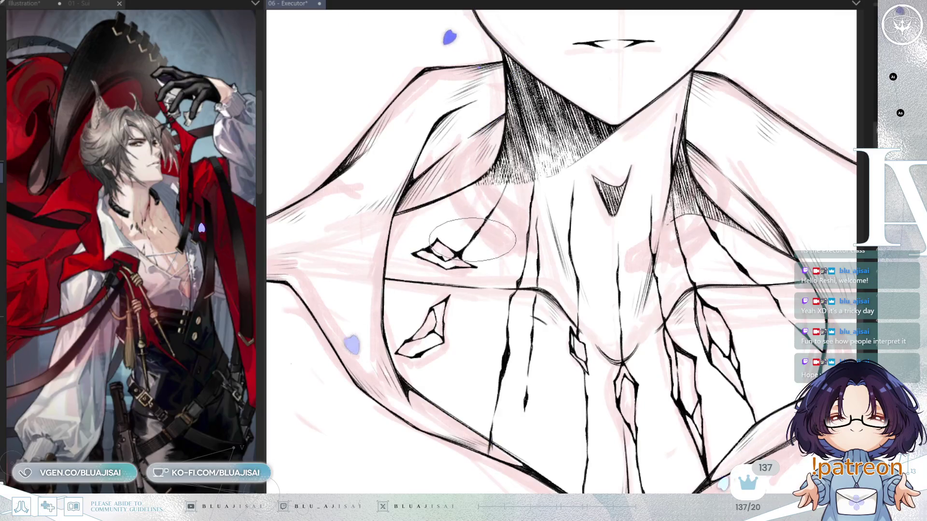
pyautogui.moveTo(469, 243); pyautogui.dragTo(461, 281)
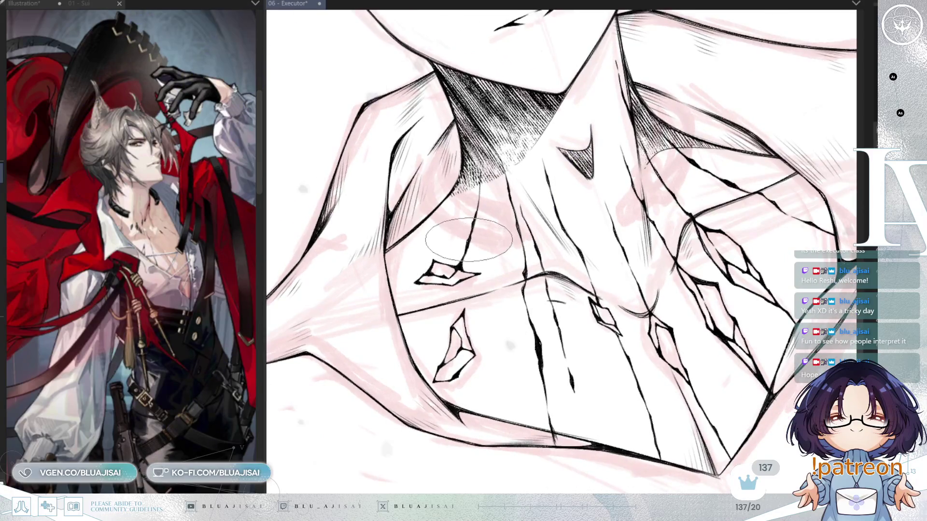